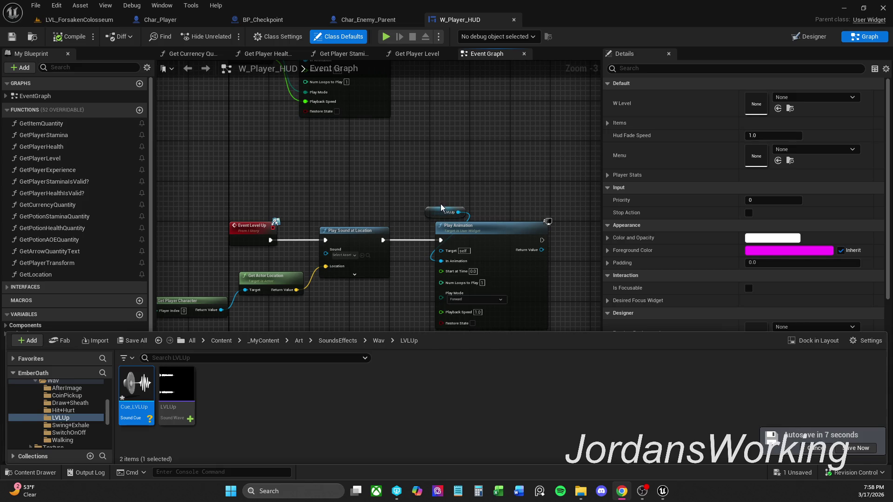
- Save all unsaved assets, including the new Cue_LVLUp sound cue, via Save Selected
{"action": "left_click", "coordinate": [130, 342]}
{"action": "left_click", "coordinate": [522, 351]}
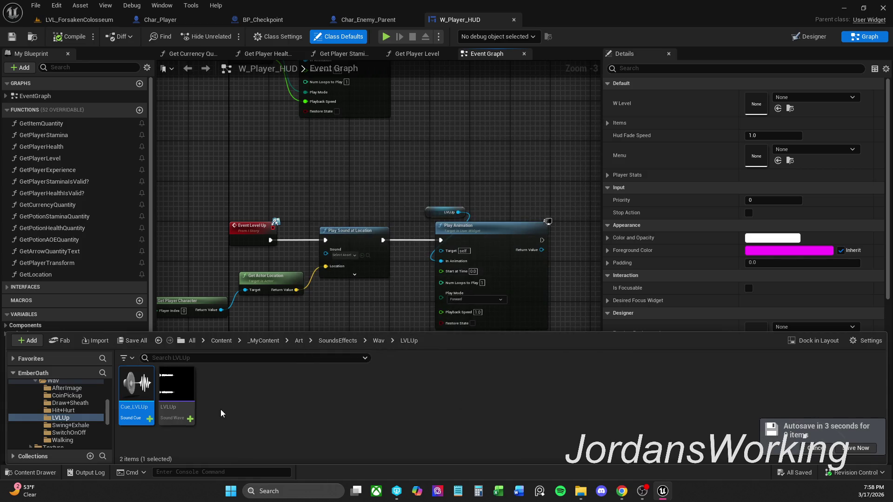
- Move Cue_LVLUp from the Wav/LVLUp folder into the SoundsEffects/Cue folder
{"action": "right_click", "coordinate": [137, 408]}
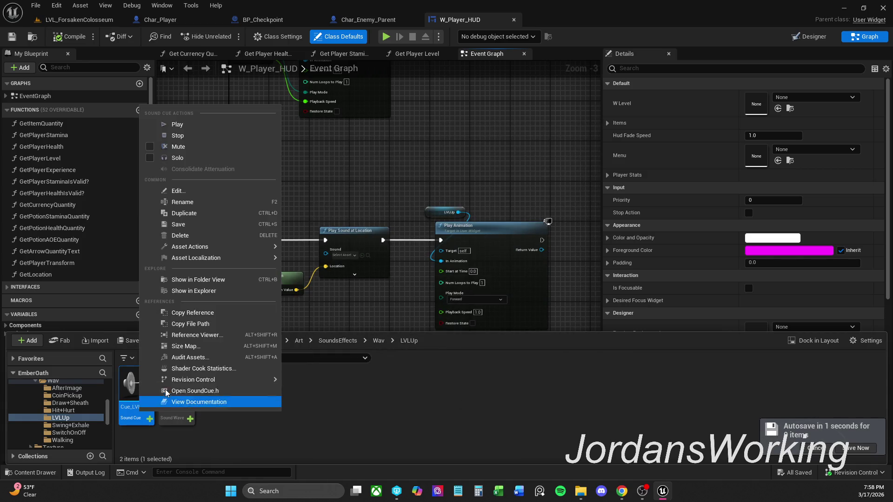
{"action": "left_click", "coordinate": [314, 430]}
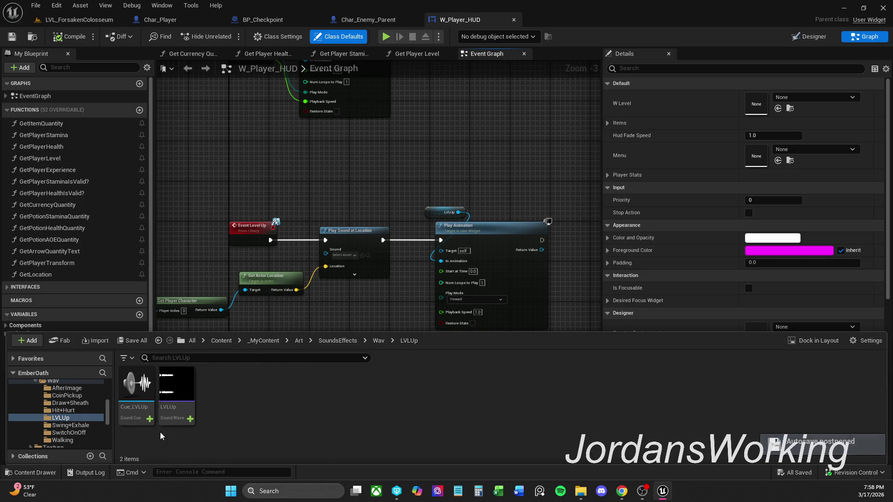
{"action": "left_click", "coordinate": [379, 342]}
{"action": "left_click", "coordinate": [338, 341]}
{"action": "left_click", "coordinate": [134, 405]}
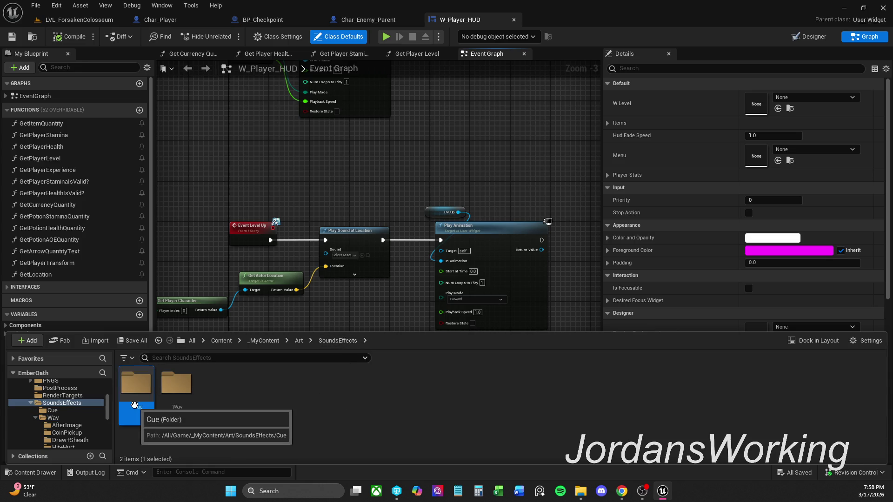
{"action": "key", "text": "Return"}
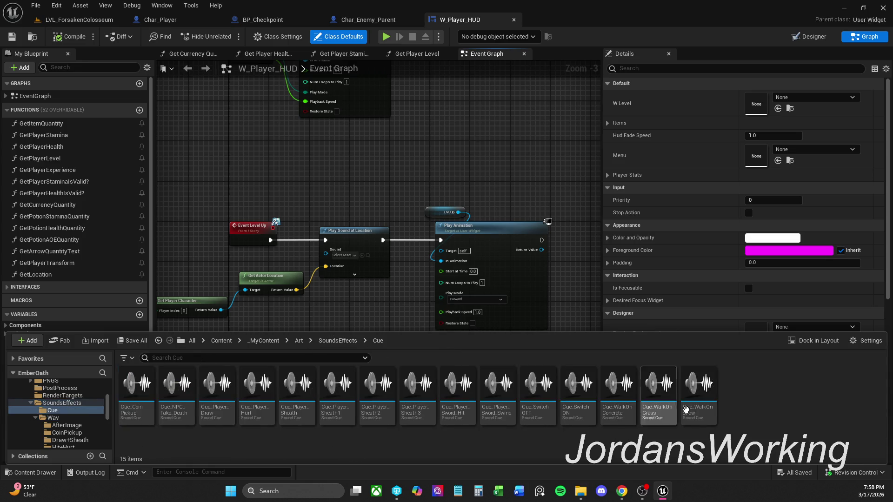
{"action": "left_click", "coordinate": [337, 341]}
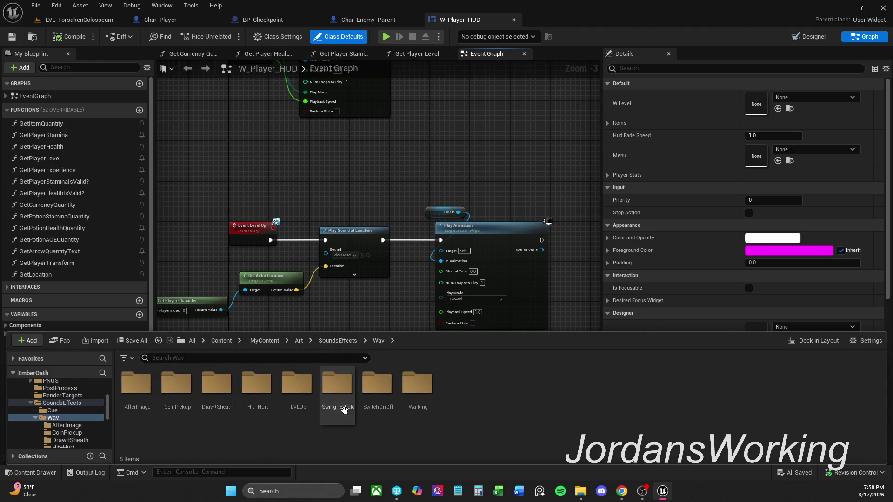
{"action": "double_click", "coordinate": [297, 401]}
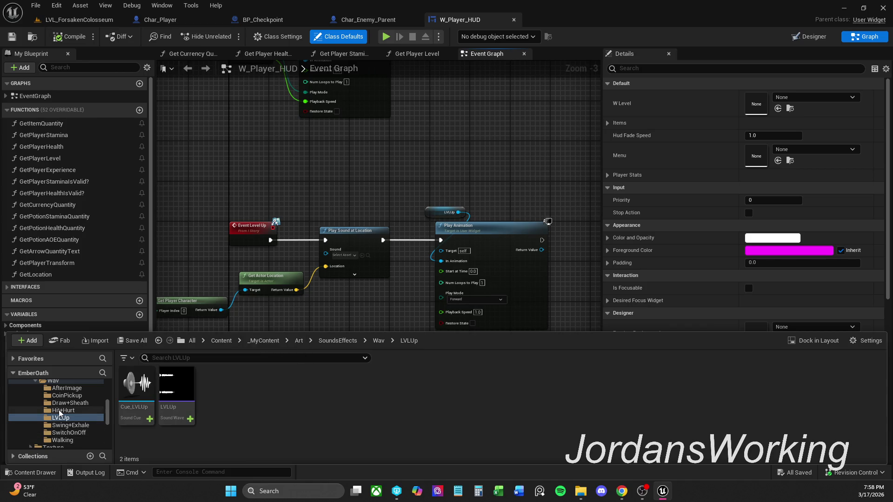
{"action": "mouse_move", "coordinate": [140, 414]}
{"action": "left_mouse_down"}
{"action": "mouse_move", "coordinate": [70, 417]}
{"action": "mouse_move", "coordinate": [54, 404]}
{"action": "left_mouse_up"}
{"action": "left_click", "coordinate": [90, 424]}
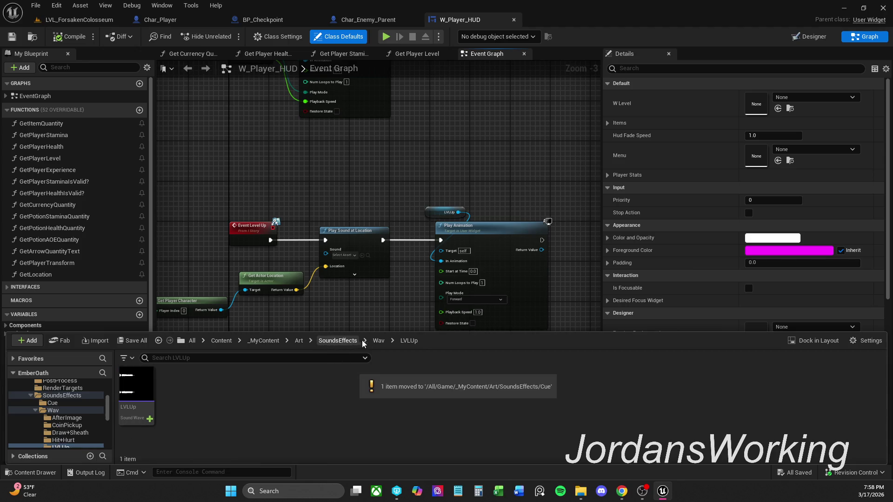
- Assign Cue_LVLUp from the Cue folder to Play Sound at Location's Sound input
{"action": "left_click", "coordinate": [338, 341]}
{"action": "double_click", "coordinate": [137, 386]}
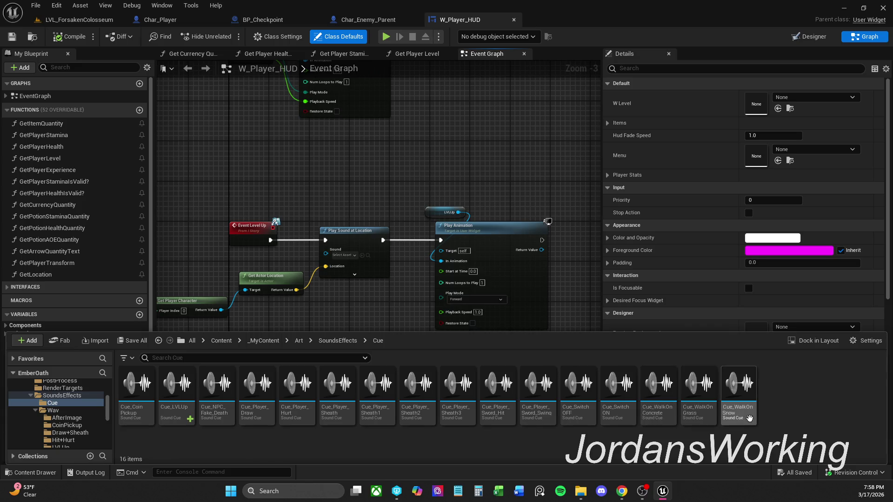
{"action": "left_click", "coordinate": [177, 395]}
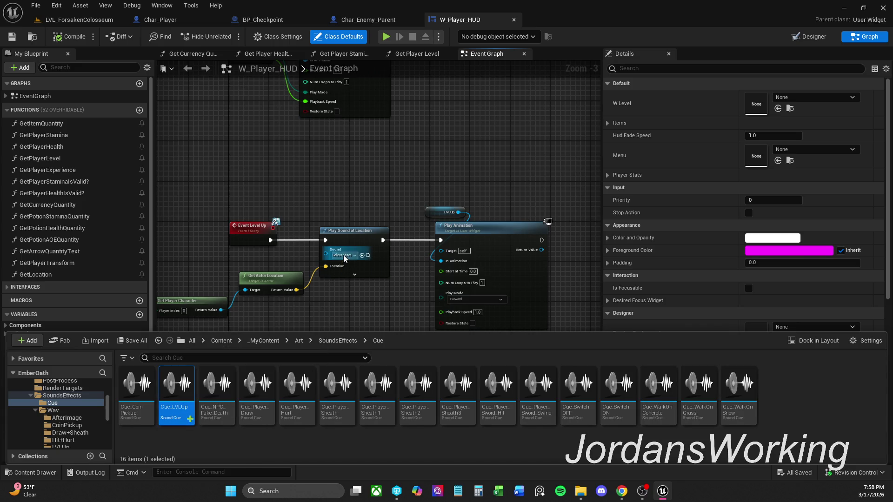
{"action": "left_click", "coordinate": [362, 256]}
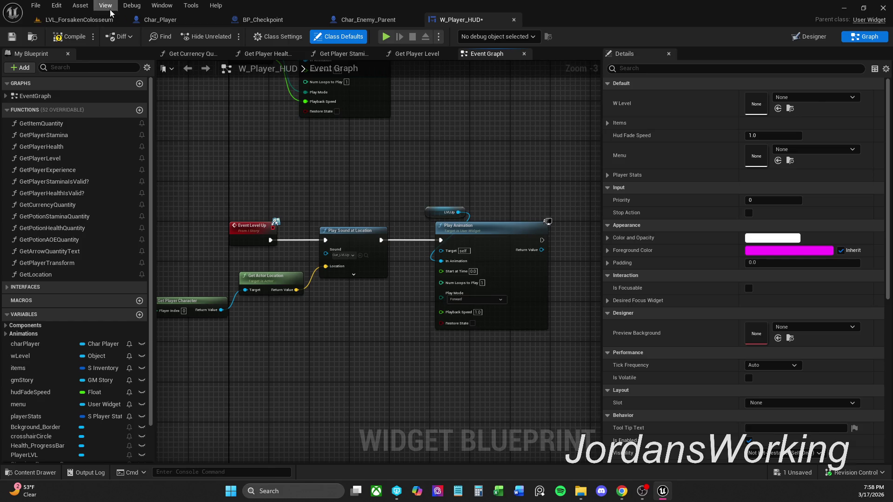
- Save W_Player_HUD and start a play session in LVL_ForsakenColosseum
{"action": "left_click", "coordinate": [16, 36]}
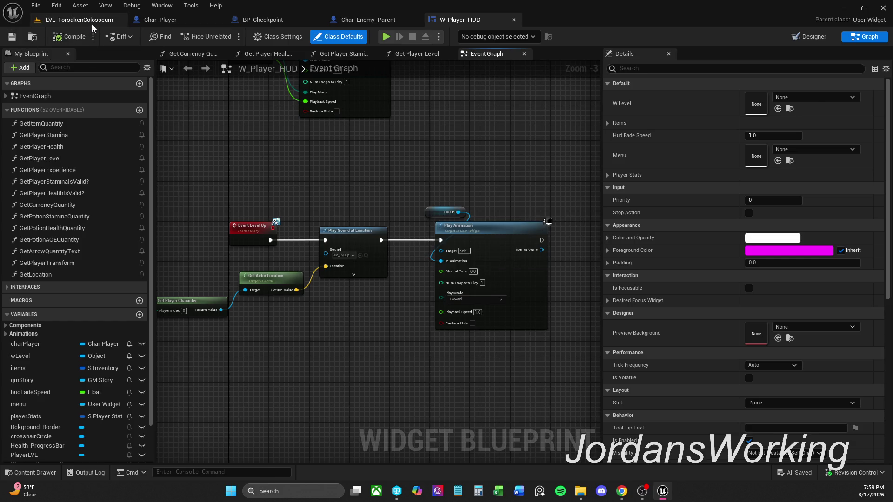
{"action": "left_click", "coordinate": [91, 23]}
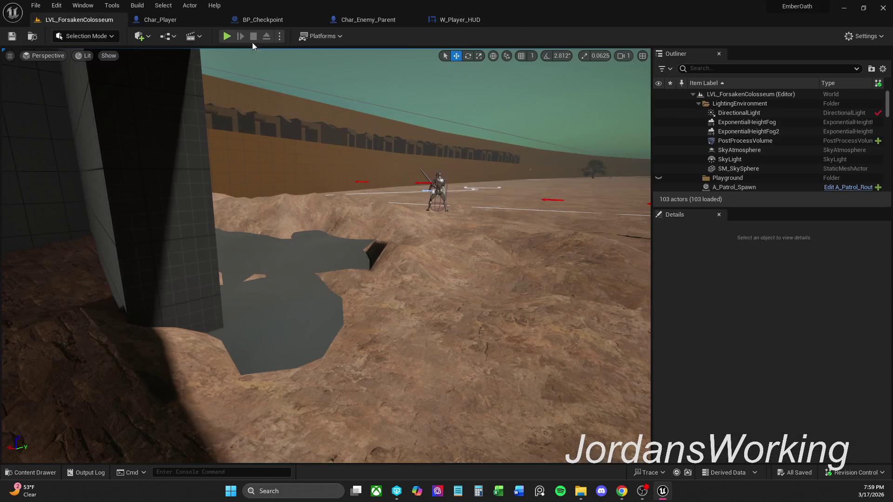
{"action": "left_click", "coordinate": [227, 37]}
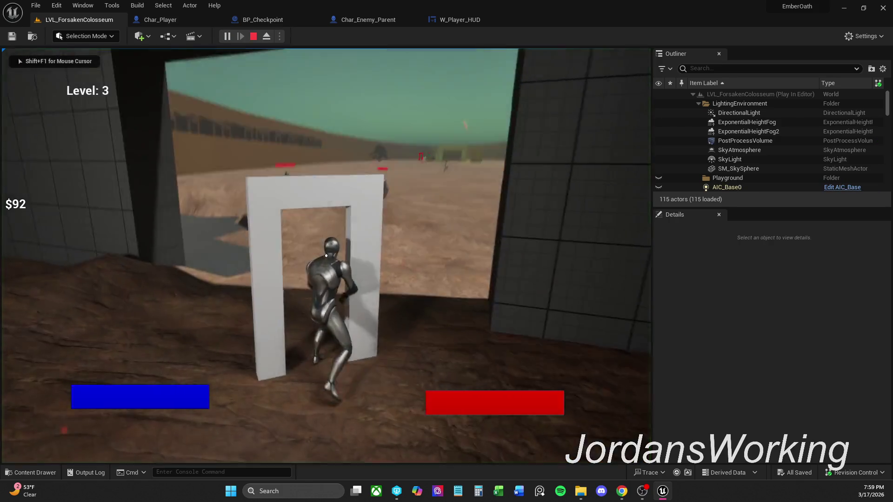
- Fight enemies until the character levels from 3 to 4, then return to W_Player_HUD
{"action": "key", "text": "w"}
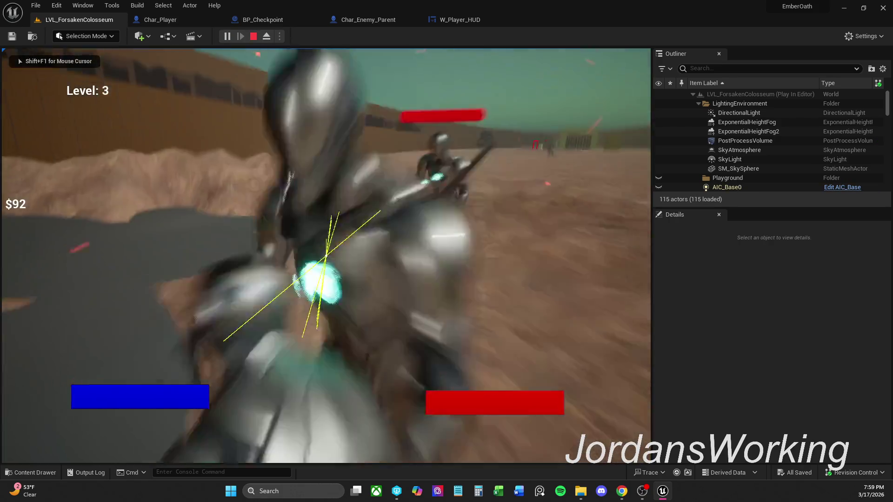
{"action": "key", "text": "w"}
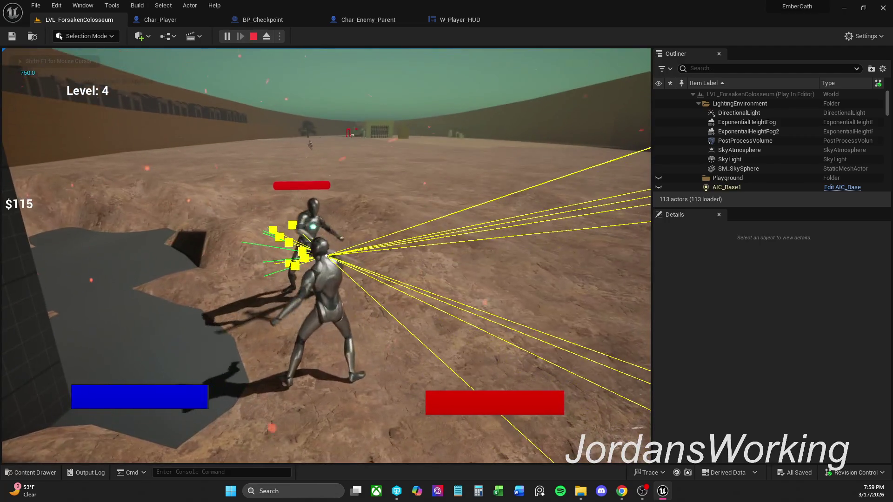
{"action": "key", "text": "shift+F1"}
{"action": "left_click", "coordinate": [462, 20]}
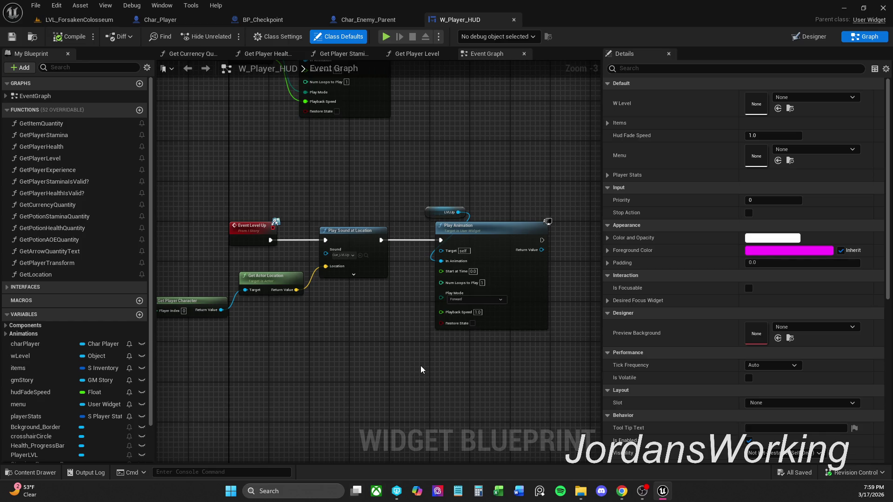
- Lower Cue_LVLUp's Volume Multiplier from 0.75 to 0.25 and save the sound cue
{"action": "left_click", "coordinate": [43, 474]}
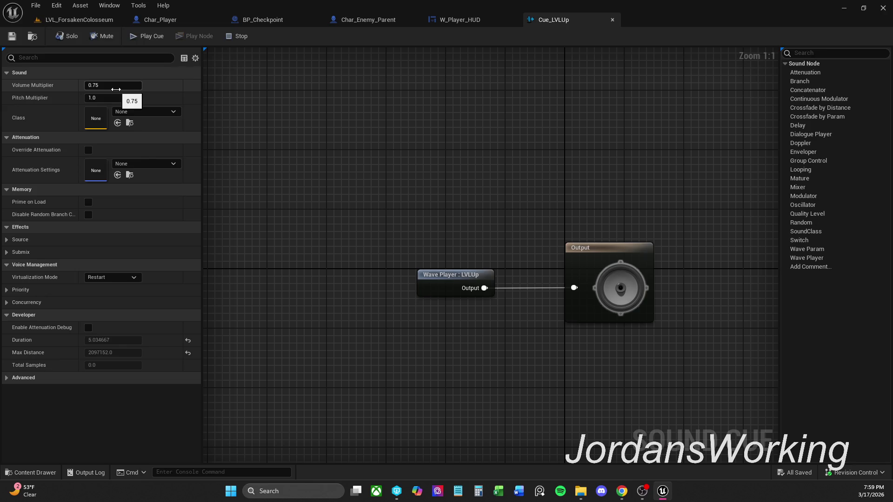
{"action": "left_click", "coordinate": [116, 89]}
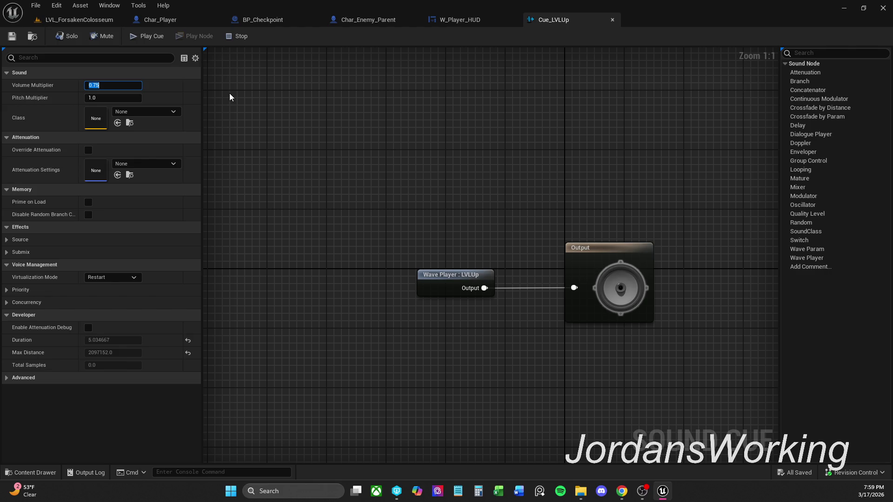
{"action": "type", "text": ".22"}
{"action": "key", "text": "BackSpace"}
{"action": "type", "text": "5"}
{"action": "key", "text": "Return"}
{"action": "left_click", "coordinate": [12, 36]}
{"action": "left_click", "coordinate": [82, 22]}
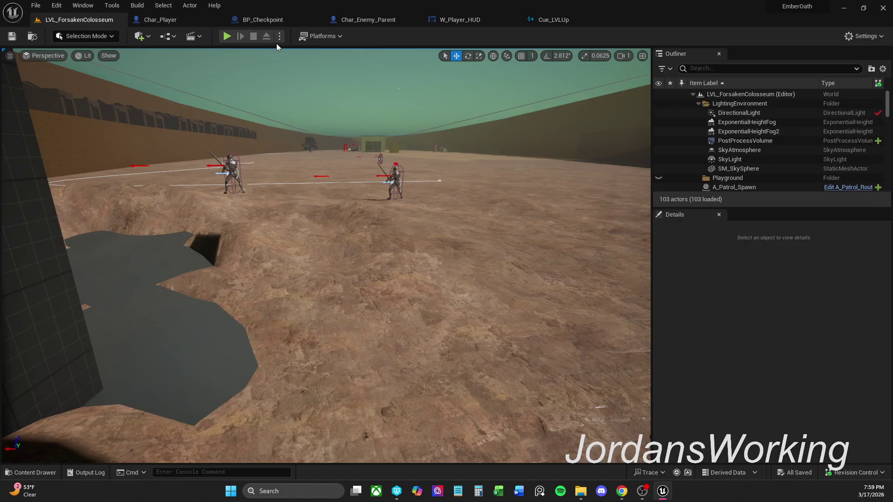
{"action": "left_click", "coordinate": [228, 38]}
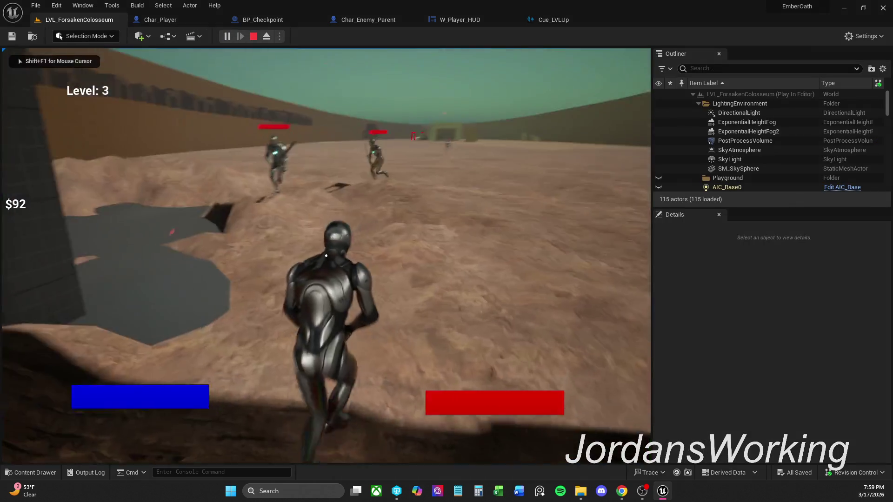
{"action": "key", "text": "w"}
{"action": "left_click", "coordinate": [326, 255]}
{"action": "left_click", "coordinate": [326, 256]}
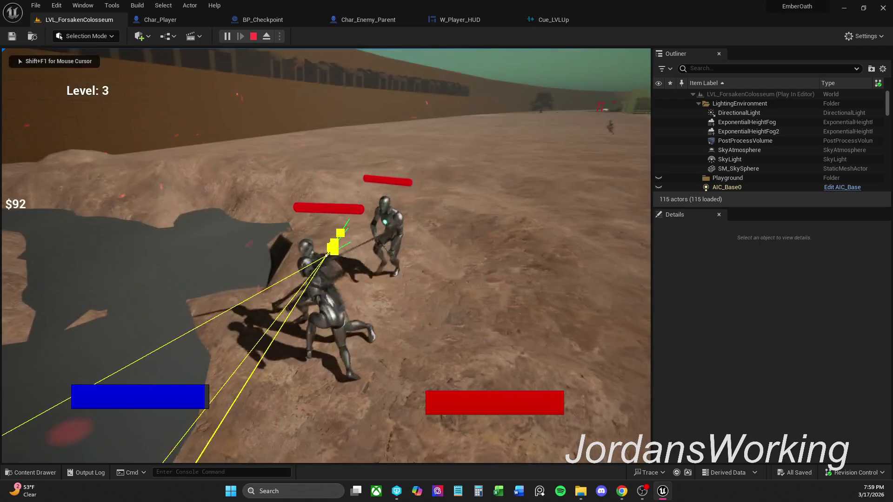
{"action": "left_click", "coordinate": [326, 255]}
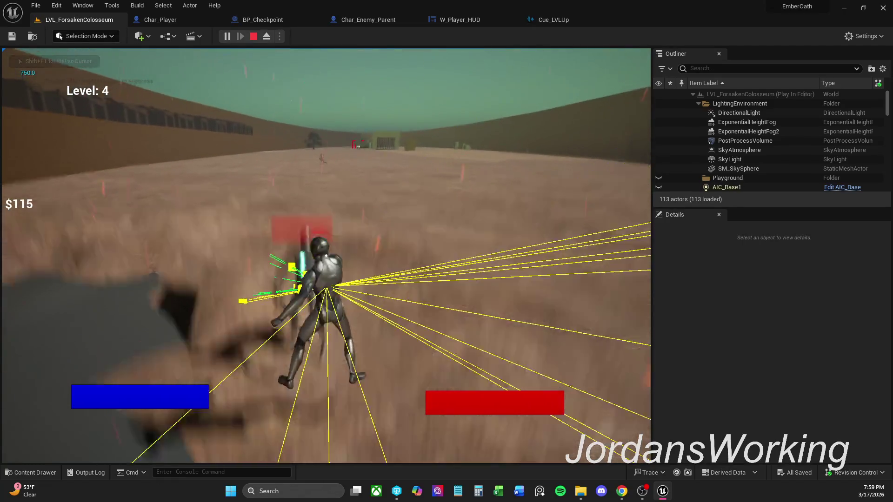
{"action": "key", "text": "Escape"}
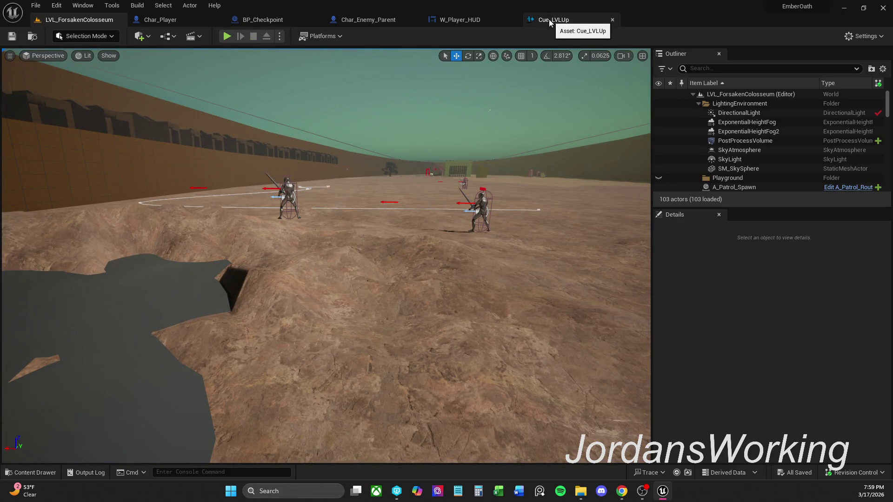
- Bring the level-up sound nodes into view in W_Player_HUD's event graph
{"action": "left_click", "coordinate": [453, 20]}
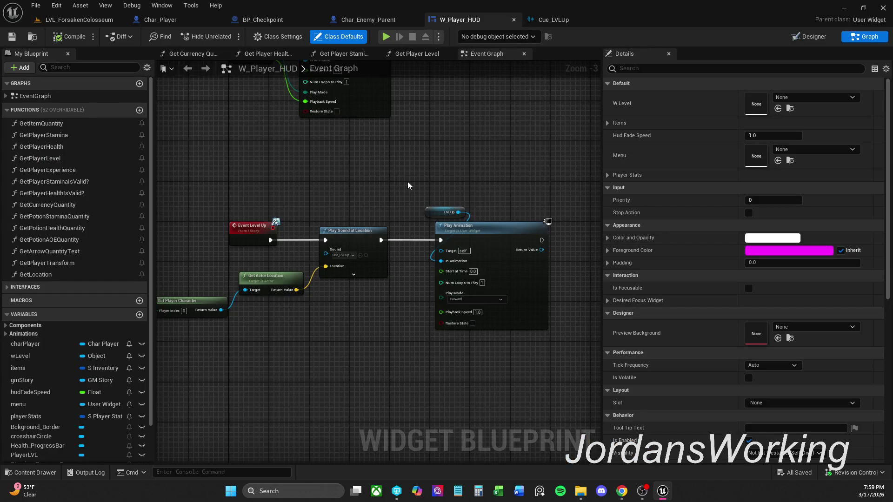
{"action": "left_click_drag", "start_coordinate": [408, 183], "coordinate": [432, 171]}
{"action": "mouse_move", "coordinate": [219, 355]}
{"action": "left_mouse_down"}
{"action": "mouse_move", "coordinate": [334, 327]}
{"action": "mouse_move", "coordinate": [542, 245]}
{"action": "left_mouse_up"}
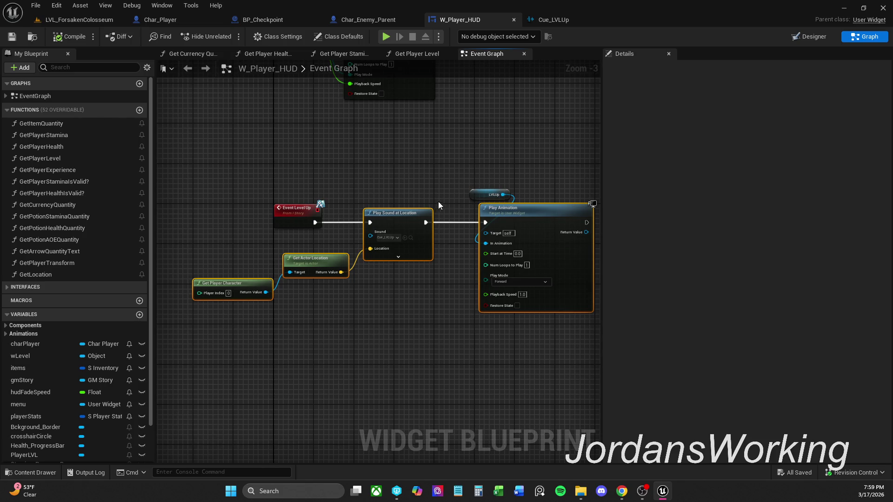
{"action": "left_click", "coordinate": [480, 194], "text": "ctrl"}
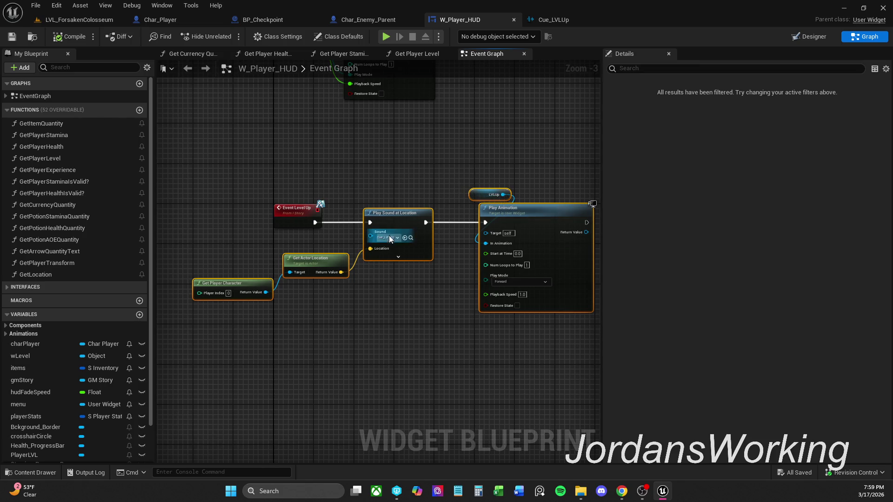
{"action": "left_click_drag", "start_coordinate": [388, 235], "coordinate": [431, 235]}
{"action": "left_click_drag", "start_coordinate": [364, 238], "coordinate": [400, 230]}
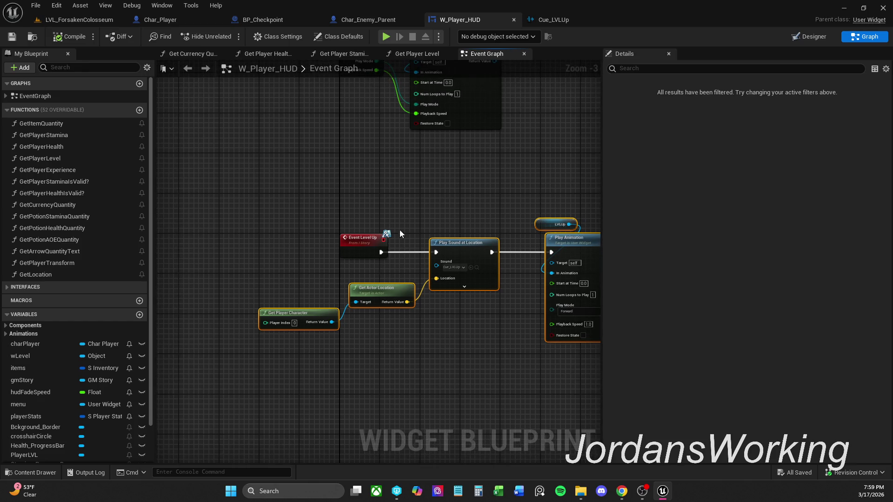
{"action": "left_click", "coordinate": [400, 229]}
- Promote the Sound input to a variable named LVLUpSound and position its getter node
{"action": "left_click_drag", "start_coordinate": [437, 266], "coordinate": [421, 211]}
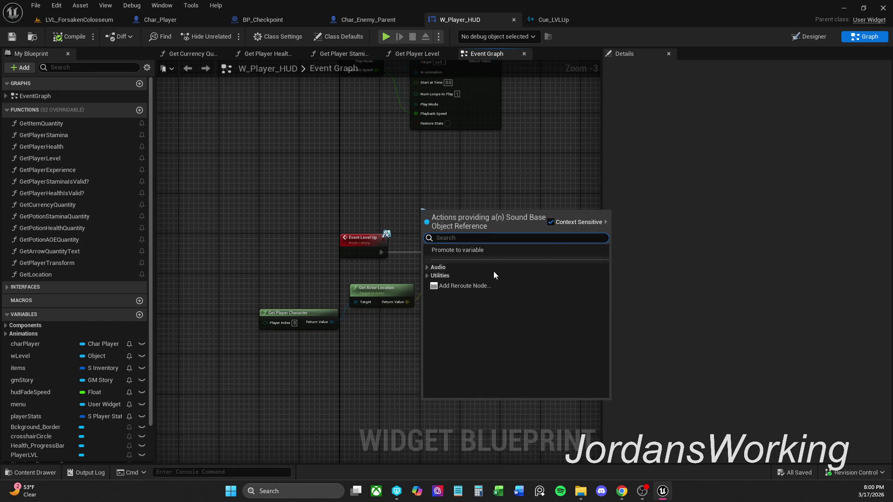
{"action": "left_click", "coordinate": [476, 250]}
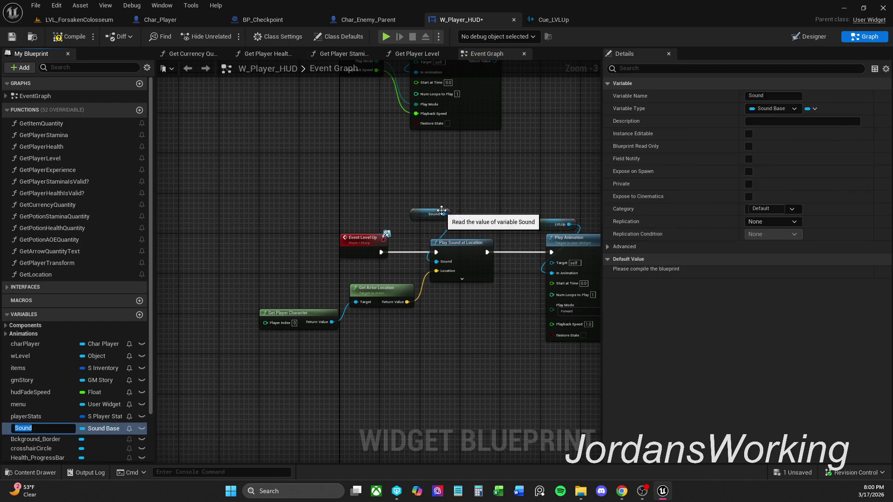
{"action": "key", "text": "Return"}
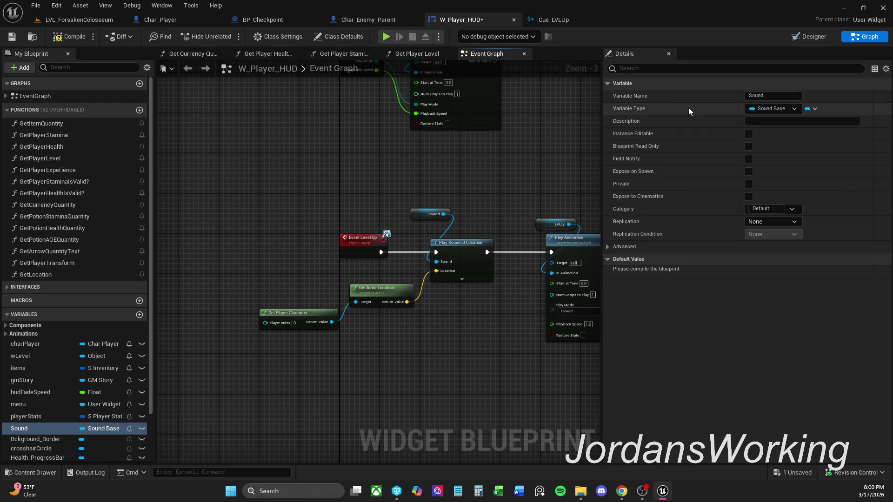
{"action": "left_click", "coordinate": [774, 96]}
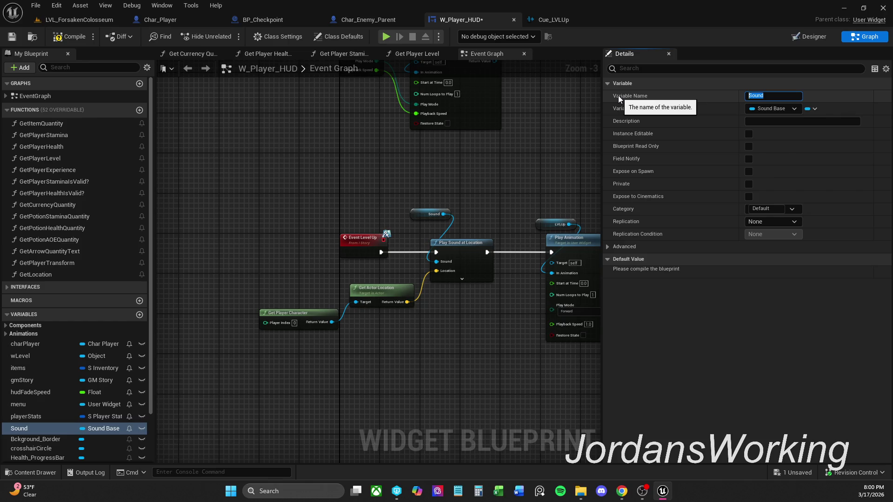
{"action": "type", "text": "LVLUp"}
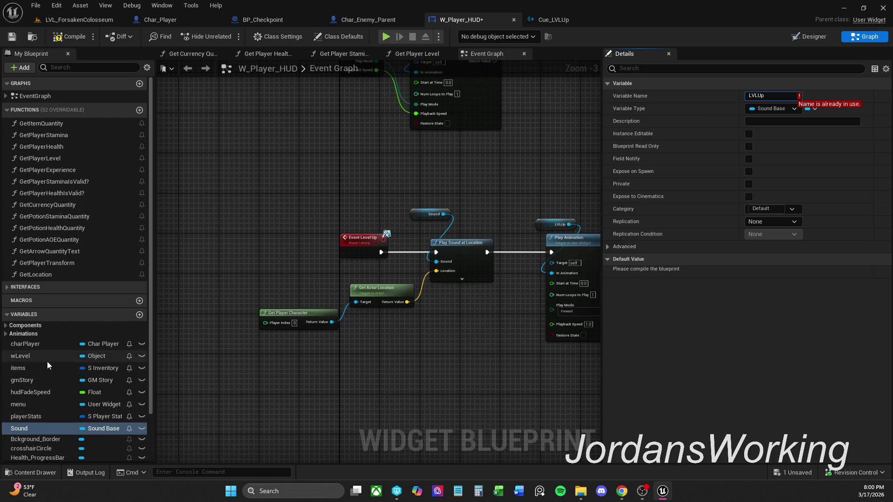
{"action": "scroll", "coordinate": [46, 361], "scroll_direction": "down", "scroll_amount": 2}
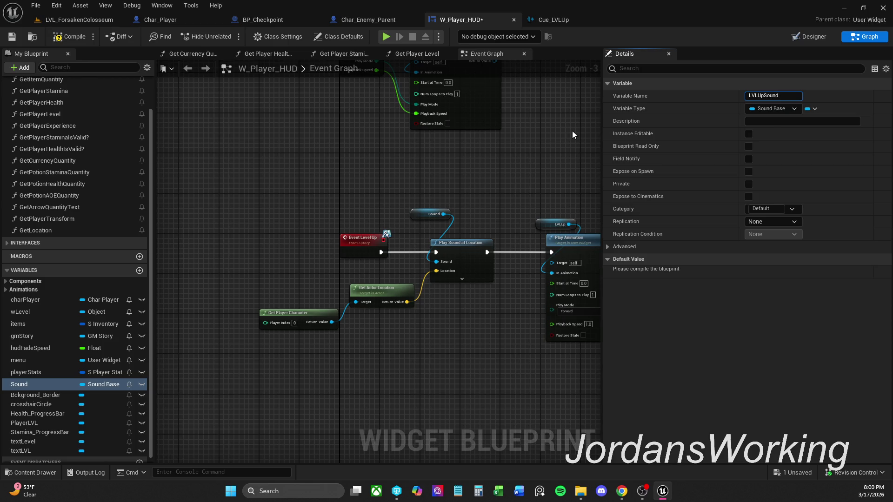
{"action": "key", "text": "Return"}
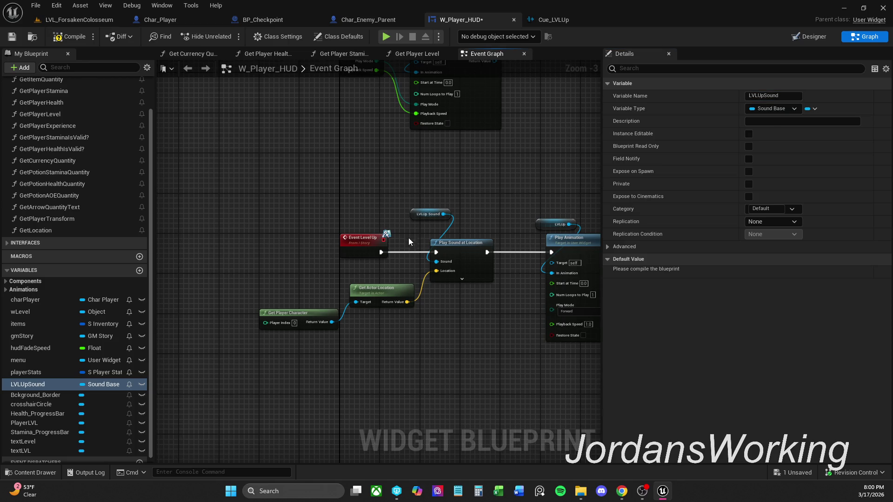
{"action": "left_click_drag", "start_coordinate": [412, 216], "coordinate": [419, 227]}
- Compile and save the blueprint, then move the Play Sound at Location chain further right
{"action": "left_click", "coordinate": [69, 35]}
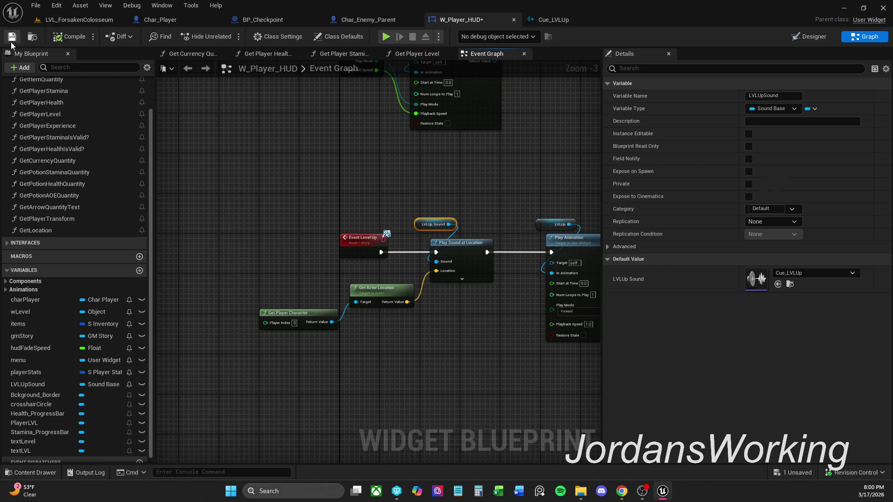
{"action": "left_click", "coordinate": [12, 36]}
{"action": "mouse_move", "coordinate": [480, 208]}
{"action": "left_mouse_down"}
{"action": "mouse_move", "coordinate": [441, 225]}
{"action": "mouse_move", "coordinate": [303, 200]}
{"action": "mouse_move", "coordinate": [359, 204]}
{"action": "left_mouse_up"}
{"action": "left_click_drag", "start_coordinate": [256, 276], "coordinate": [319, 276]}
{"action": "mouse_move", "coordinate": [273, 344]}
{"action": "left_mouse_down"}
{"action": "mouse_move", "coordinate": [477, 264]}
{"action": "mouse_move", "coordinate": [379, 202]}
{"action": "mouse_move", "coordinate": [504, 205]}
{"action": "left_mouse_up"}
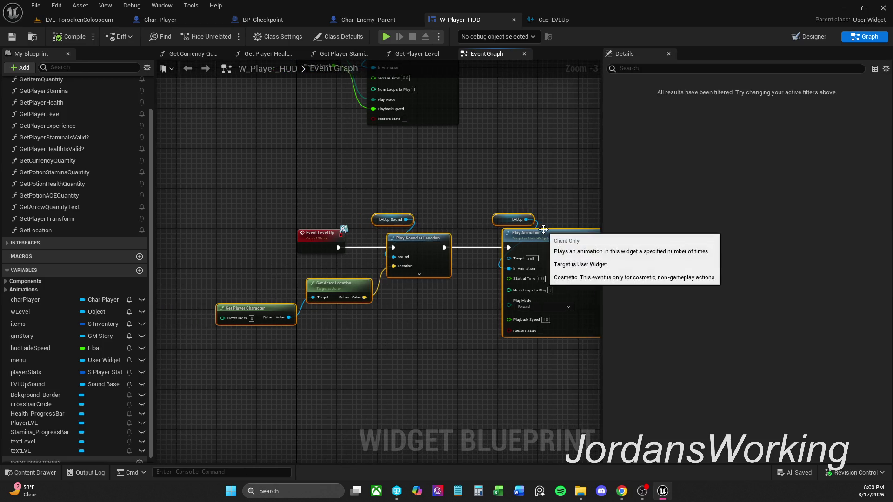
{"action": "left_click_drag", "start_coordinate": [412, 242], "coordinate": [570, 242]}
{"action": "left_click", "coordinate": [524, 221]}
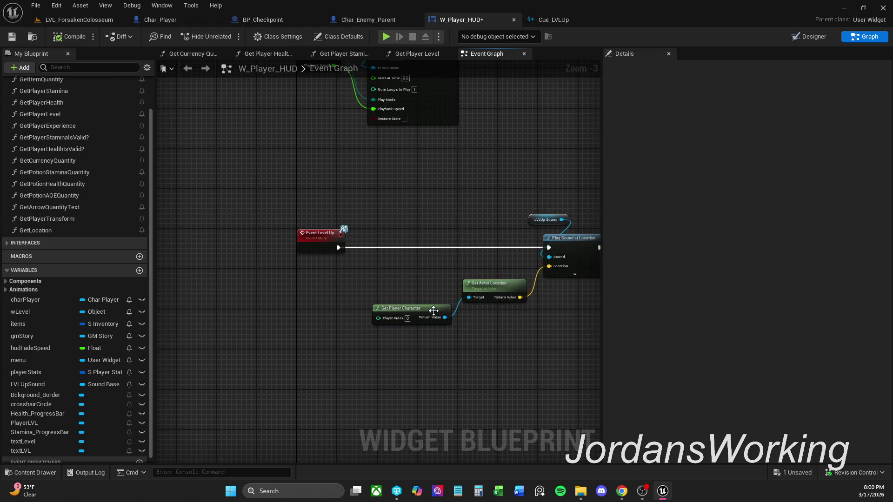
- Place Get Player Character and Get Actor Location beneath Play Sound at Location
{"action": "mouse_move", "coordinate": [433, 311]}
{"action": "left_mouse_down"}
{"action": "mouse_move", "coordinate": [511, 311]}
{"action": "mouse_move", "coordinate": [486, 314]}
{"action": "left_mouse_up"}
{"action": "left_click", "coordinate": [448, 346]}
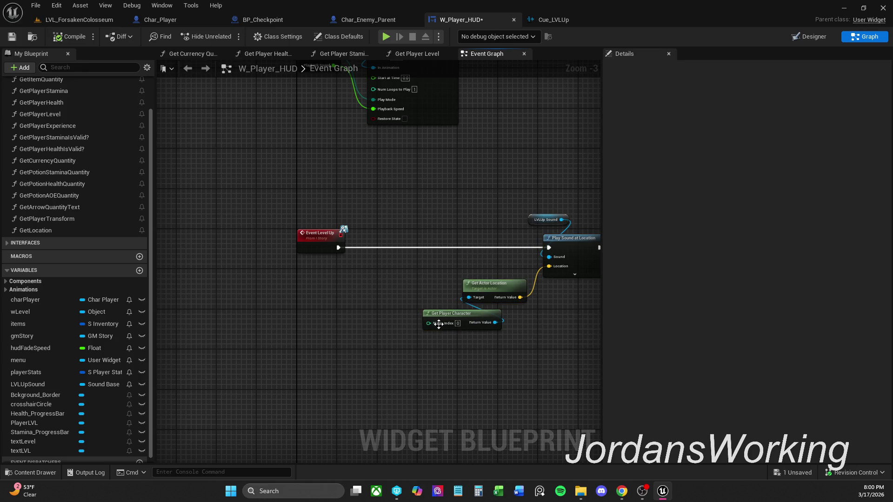
{"action": "left_click_drag", "start_coordinate": [428, 381], "coordinate": [538, 266]}
{"action": "left_click_drag", "start_coordinate": [497, 290], "coordinate": [562, 296]}
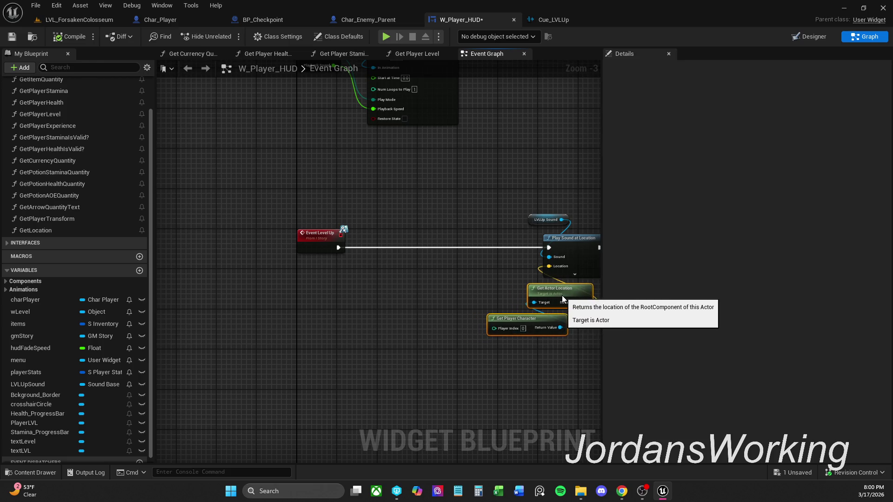